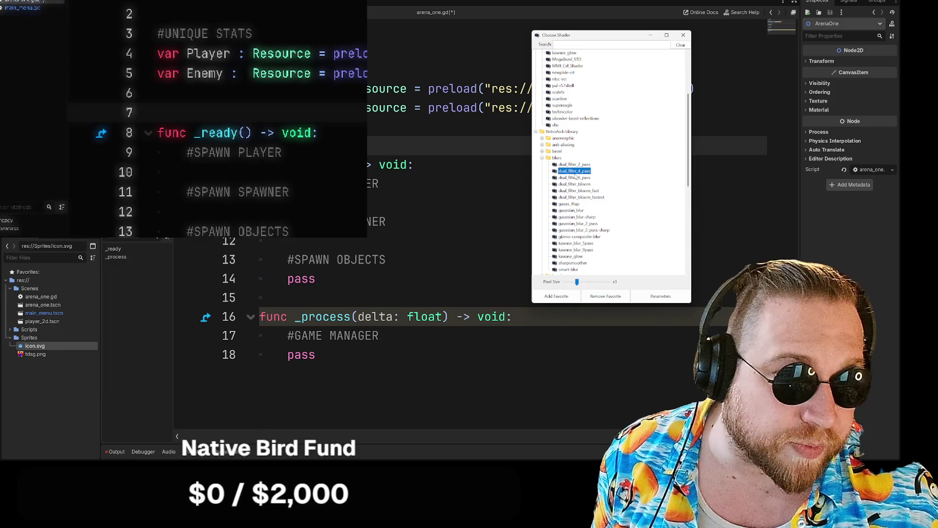
- Preview the blur shaders, including dual_filter_bloom_fast and gauss_4tap
left_click(575, 177)
left_click(575, 184)
left_click(575, 190)
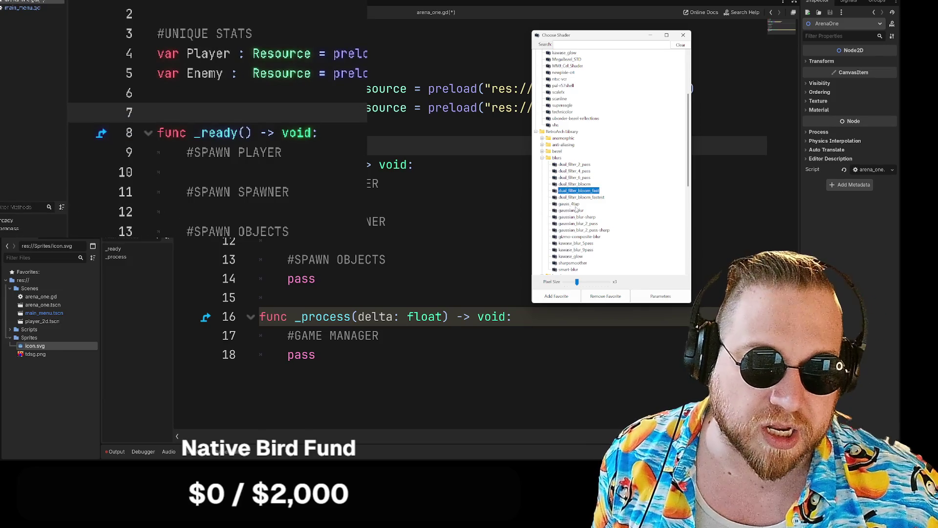
left_click(578, 204)
- Preview the gpu shaders 3dfx_4x1 and powervr2, then the deblur-luma shader
scroll(582, 215, "down", 4)
scroll(548, 223, "down", 3)
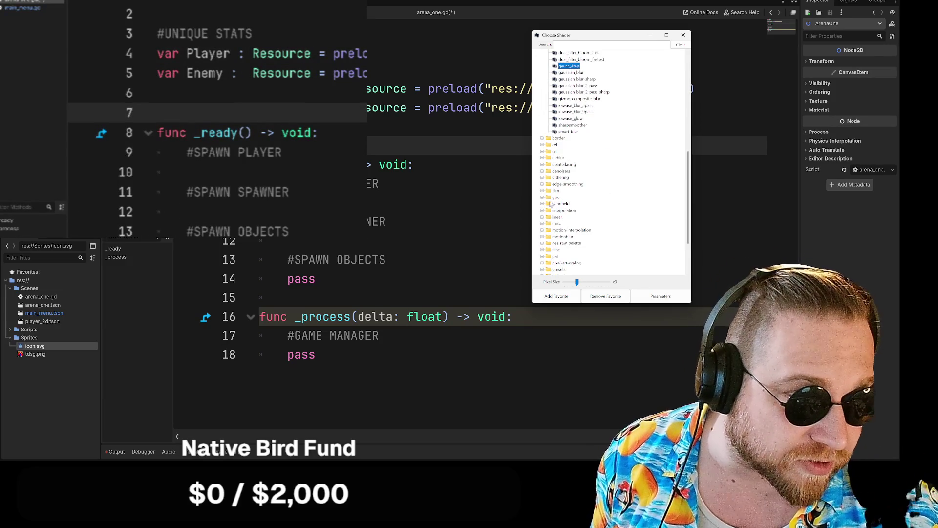
left_click(542, 197)
left_click(562, 204)
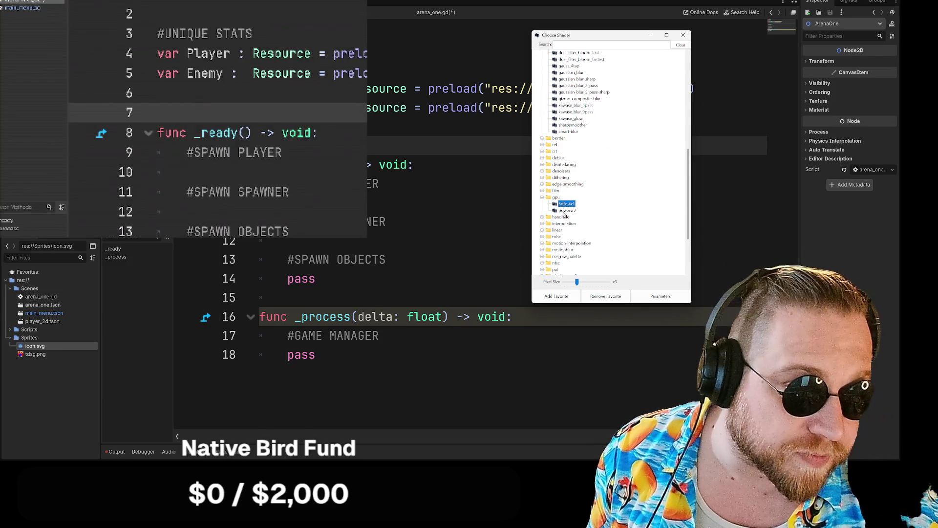
left_click(560, 210)
left_click(543, 158)
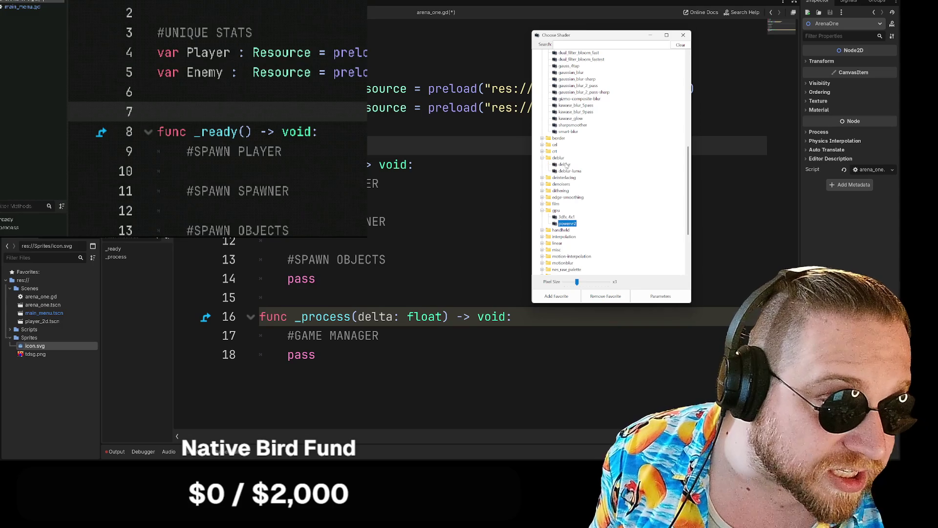
left_click(567, 170)
- Preview crt-royale-smooth, kurozumi and downsample shaders, then close the ShaderGlass overlay
scroll(564, 192, "down", 4)
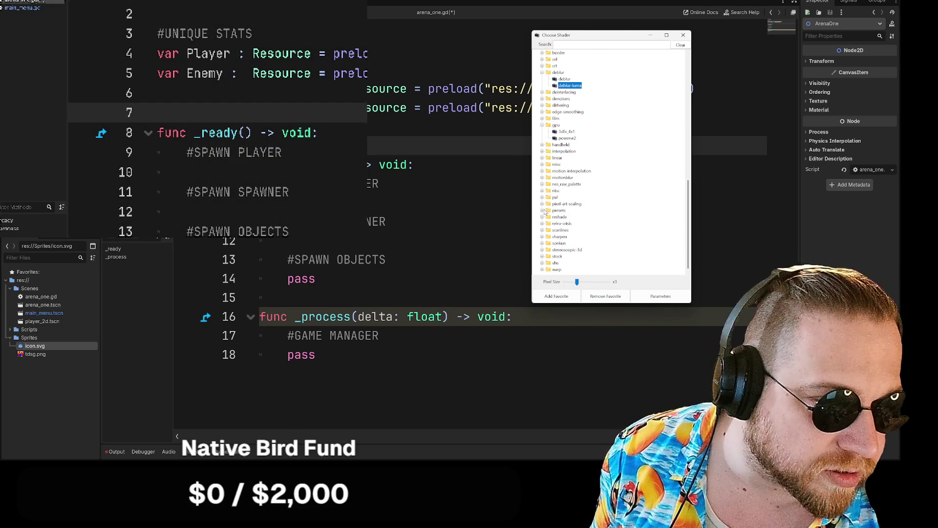
scroll(575, 213, "down", 5)
left_click(582, 216)
left_click(583, 210)
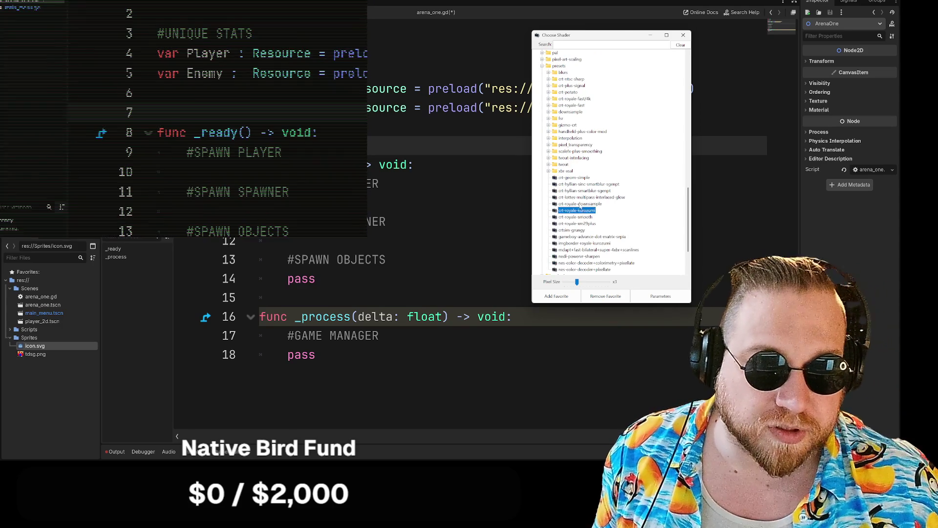
left_click(585, 204)
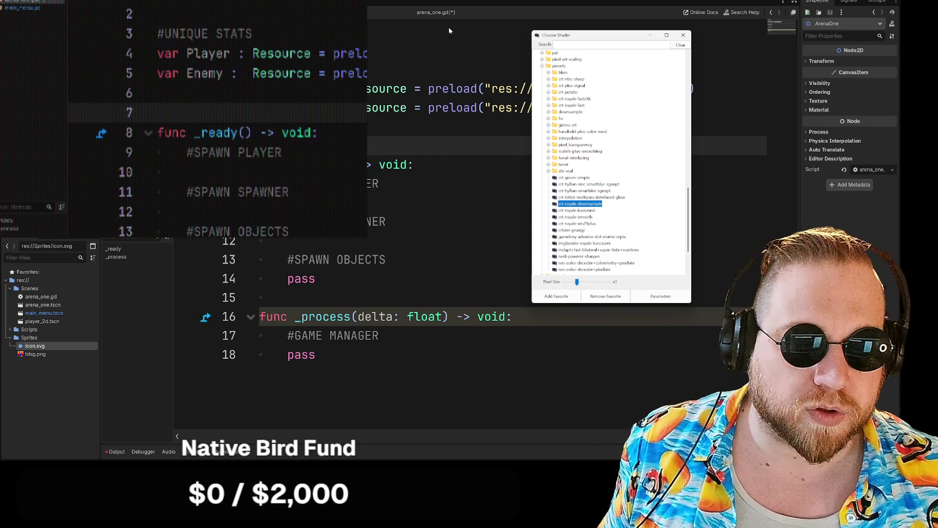
left_click(449, 27)
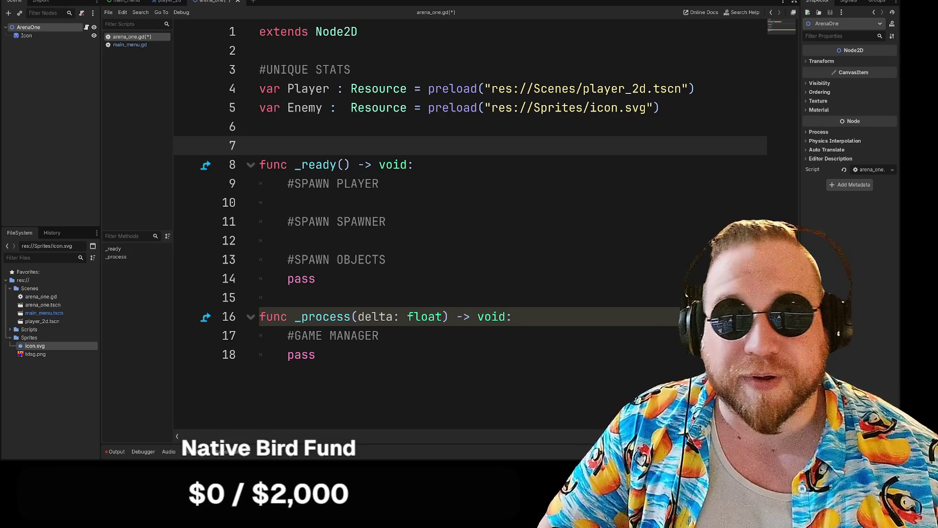
- Save the arena_one scene from its scene tab's context menu
right_click(221, 5)
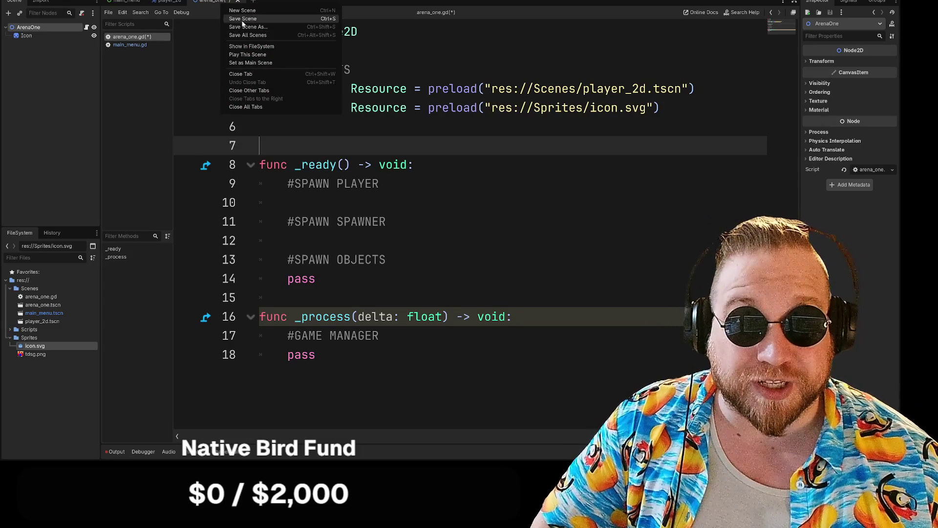
left_click(235, 21)
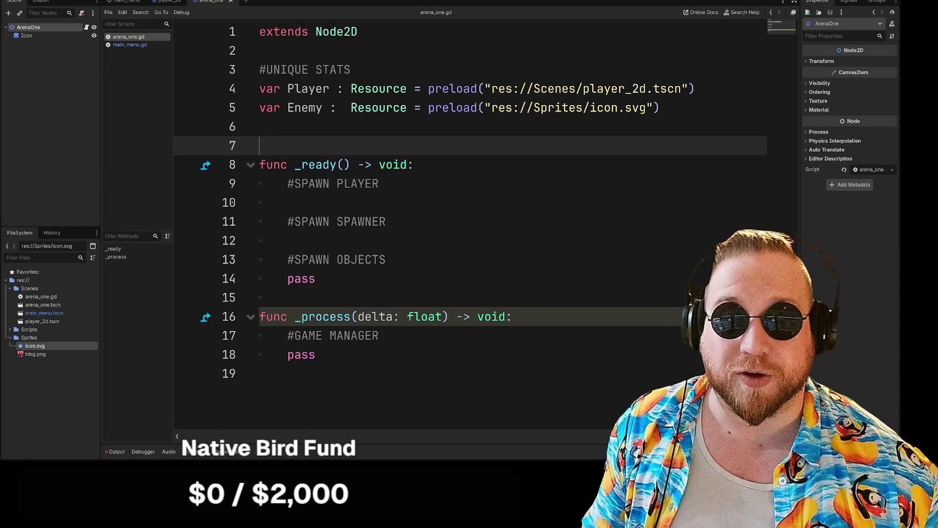
- Save the arena_one scene again from the Scene menu
left_click(14, 2)
left_click(29, 44)
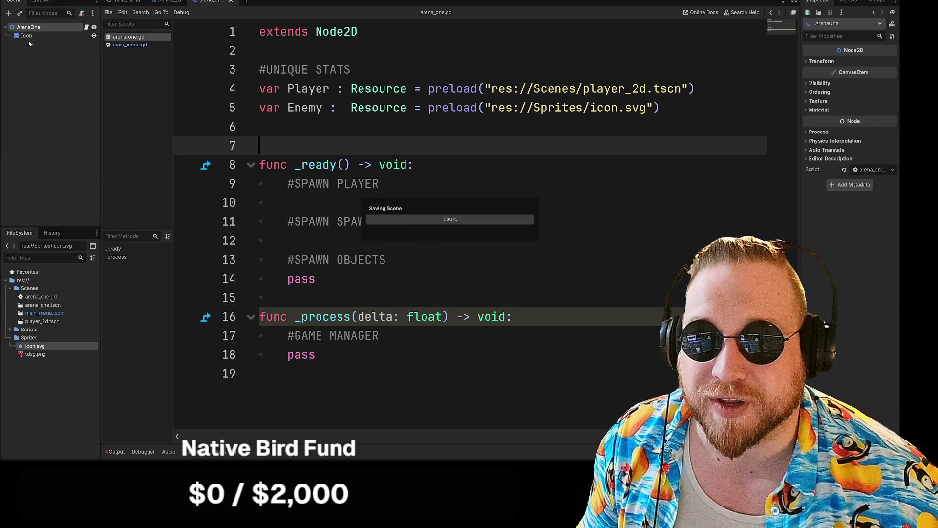